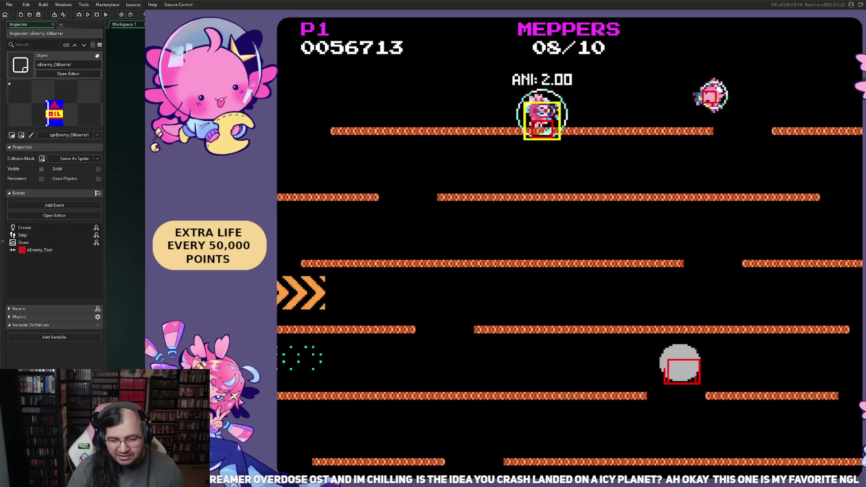
Run right collecting meppers until the stage ends and the game restarts at the splash
{"action": "key", "text": "Right"}
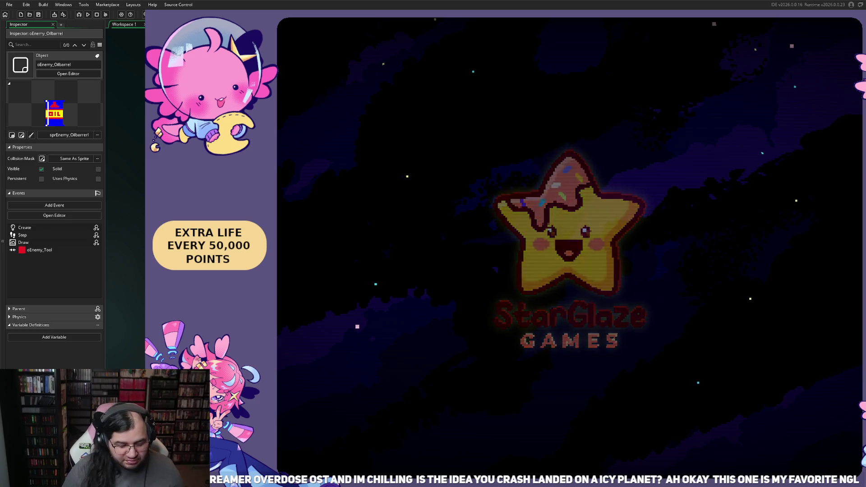
Confirm START, then BEGIN to launch Stage 1 Round 1, Shower Showdown
{"action": "key", "text": "Return"}
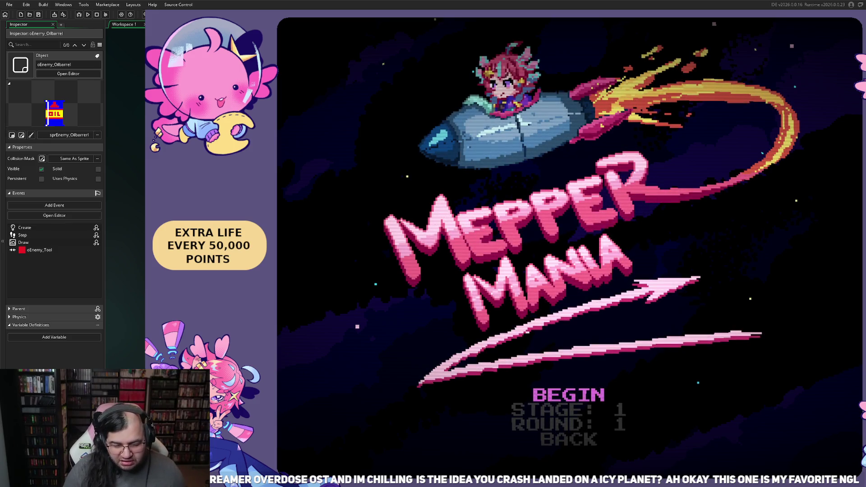
{"action": "key", "text": "Return"}
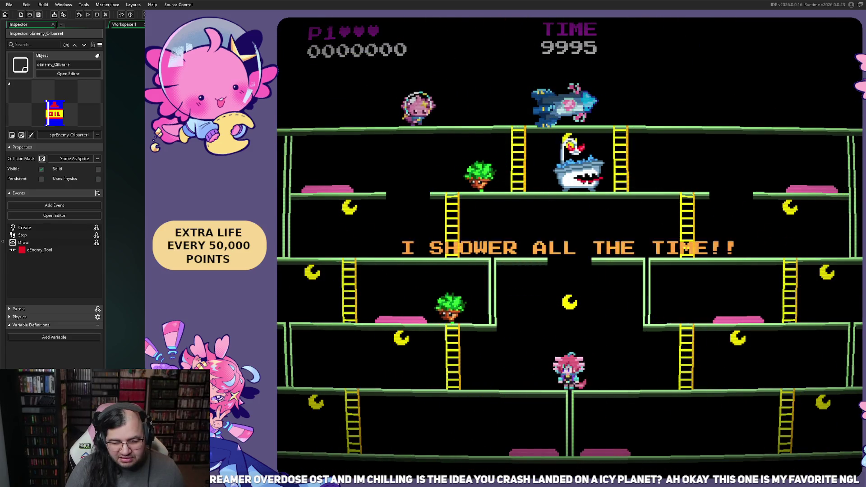
Descend the ladders and run the bottom floor past the bathtub enemy to finish the level
{"action": "key", "text": "Left"}
{"action": "key", "text": "Down"}
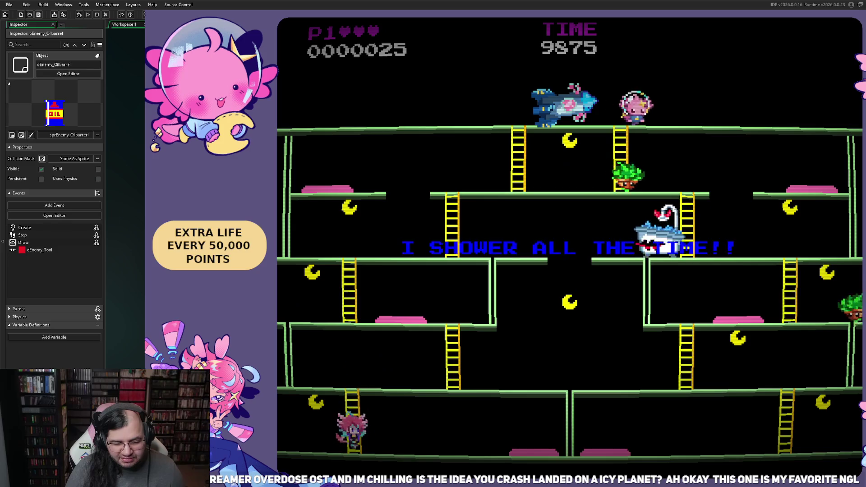
{"action": "key", "text": "Right"}
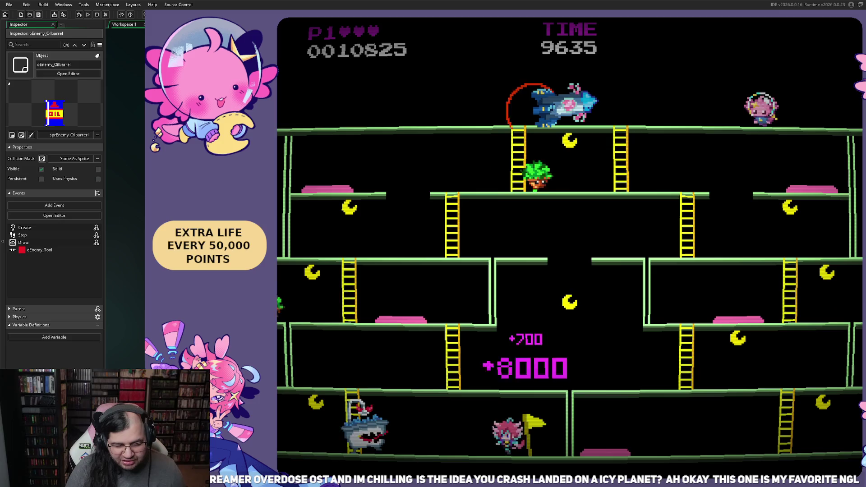
{"action": "key", "text": "Left"}
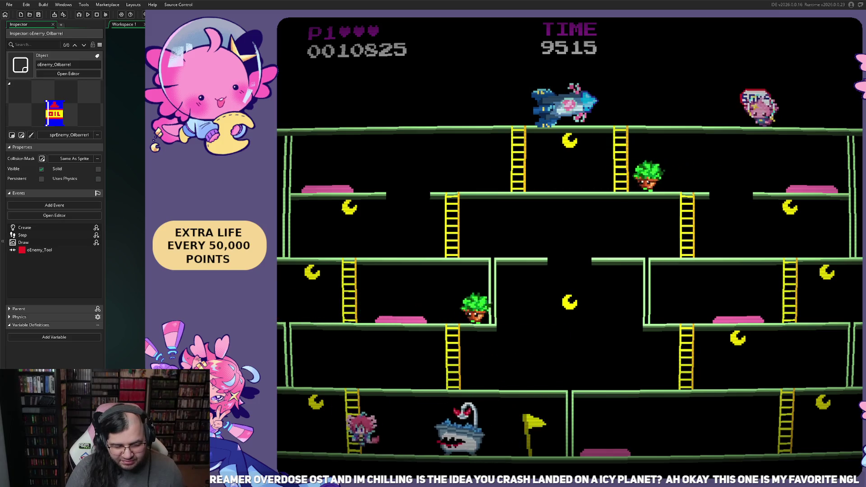
{"action": "key", "text": "Down"}
{"action": "key", "text": "Left"}
{"action": "key", "text": "Left"}
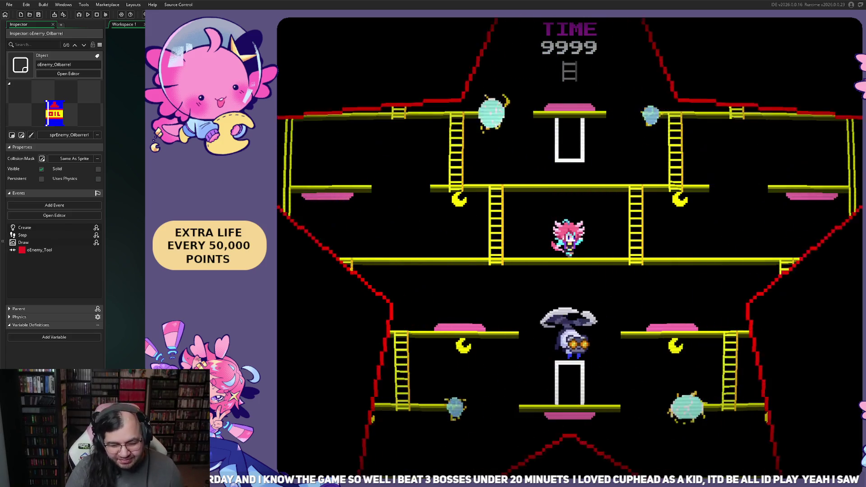
Climb down the left ladder and bounce off the pink platform for points
{"action": "key", "text": "Left"}
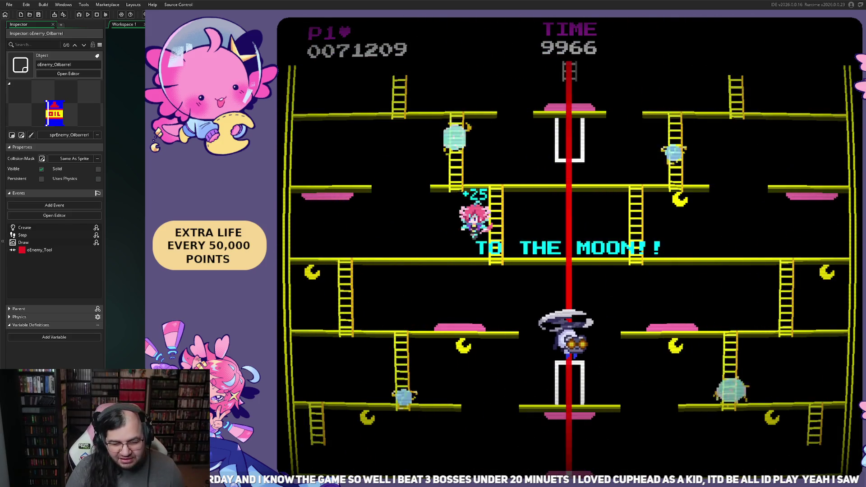
{"action": "key", "text": "Right"}
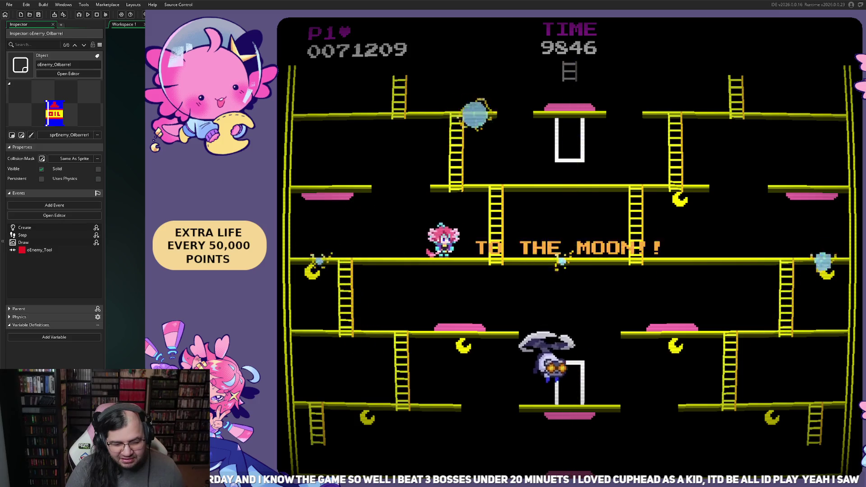
{"action": "key", "text": "Left"}
{"action": "key", "text": "Down"}
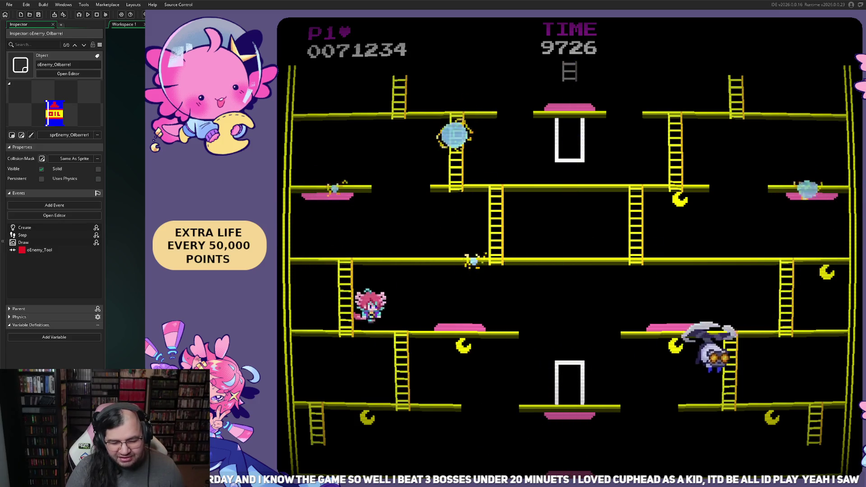
{"action": "key", "text": "Right"}
{"action": "key", "text": "space"}
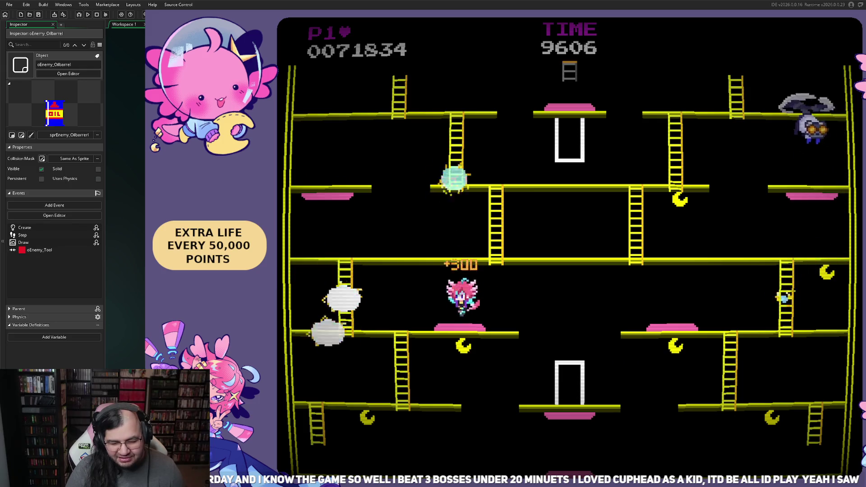
Descend the ladders to the lowest floor and run right until game over
{"action": "key", "text": "Left"}
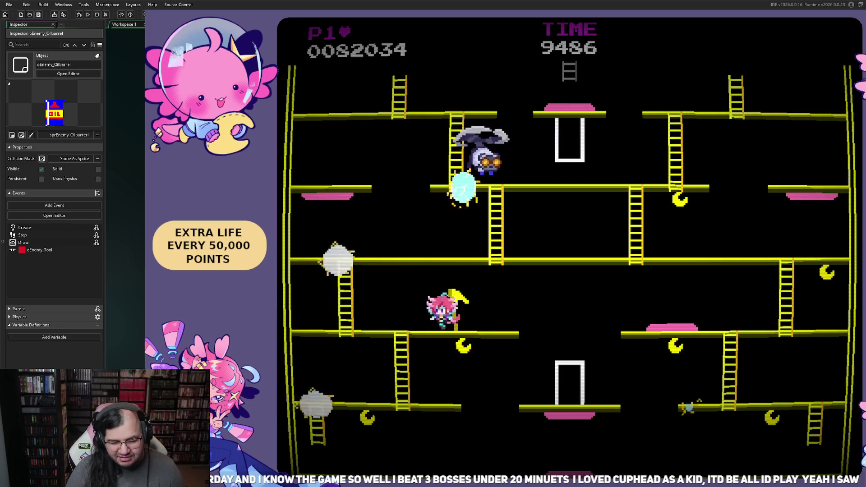
{"action": "key", "text": "Down"}
{"action": "key", "text": "Right"}
{"action": "key", "text": "Left"}
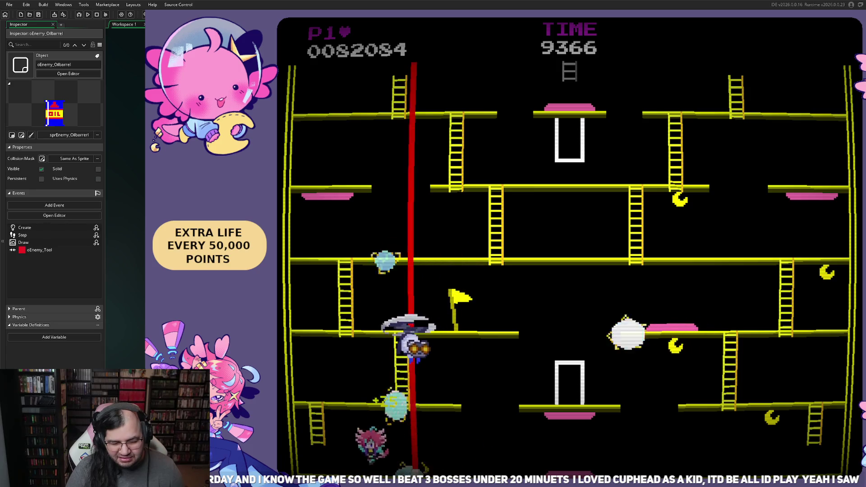
{"action": "key", "text": "Down"}
{"action": "key", "text": "Right"}
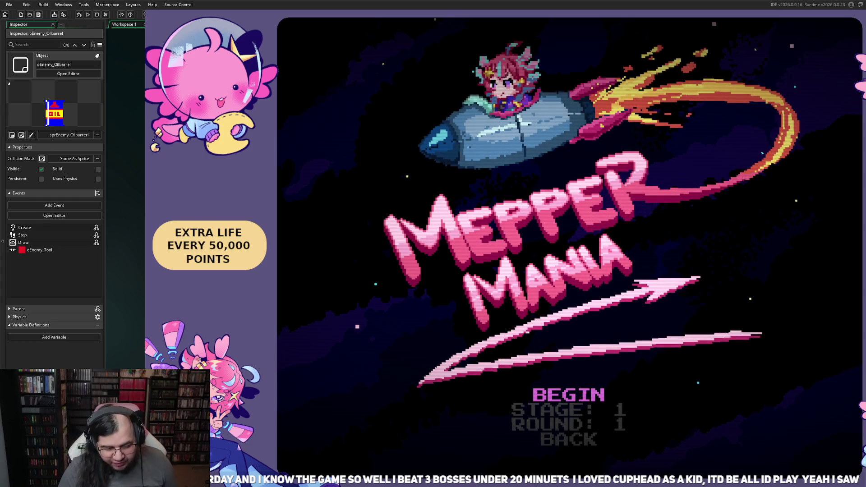
Begin the oil-barrel stage, jump the red enemy and run left to the oil barrel
{"action": "key", "text": "Return"}
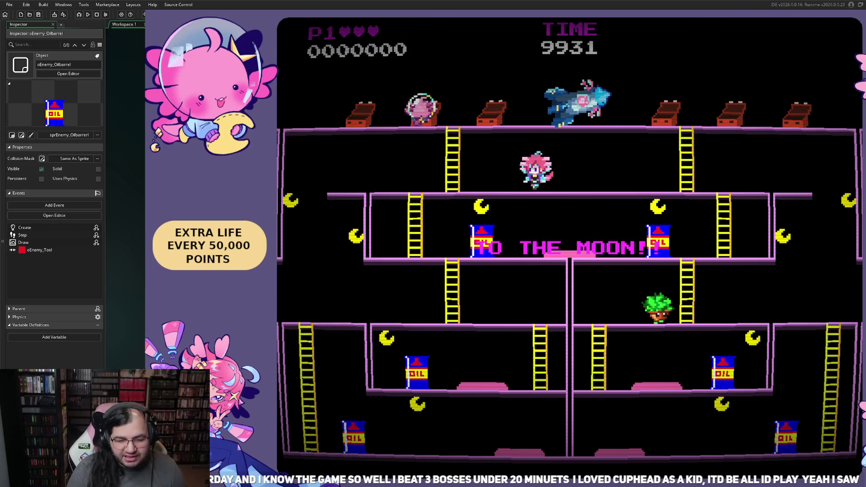
{"action": "key", "text": "Right"}
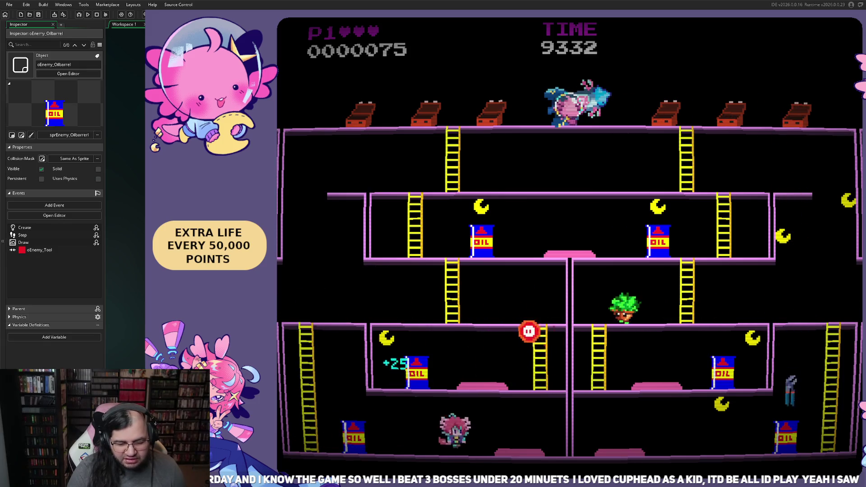
{"action": "key", "text": "Right"}
{"action": "key", "text": "space"}
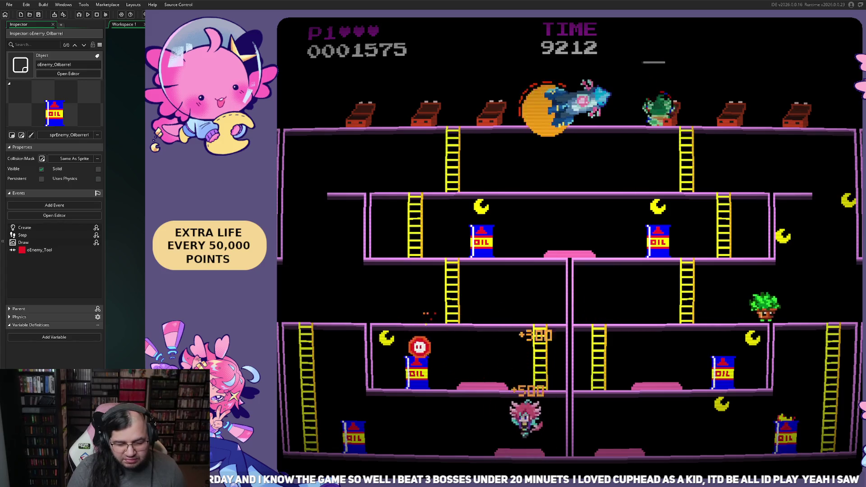
{"action": "key", "text": "Left"}
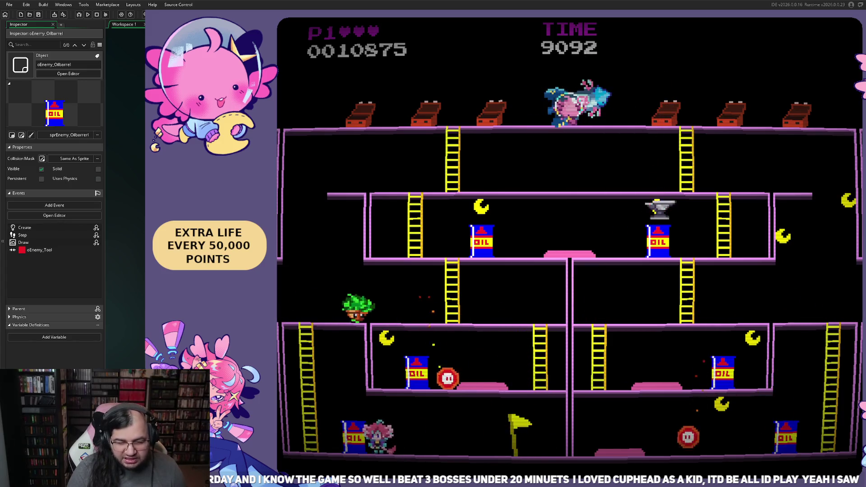
Climb the left ladder and continue up to the upper ladder
{"action": "key", "text": "Up"}
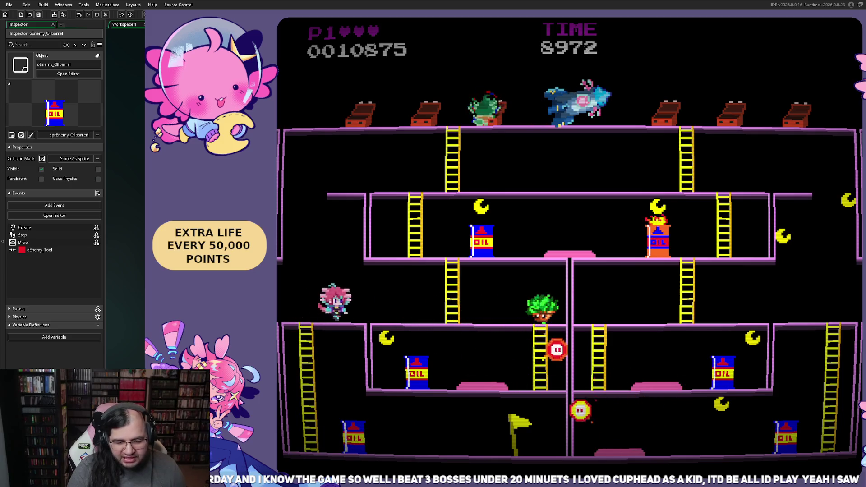
{"action": "key", "text": "Right"}
{"action": "key", "text": "Up"}
{"action": "key", "text": "Left"}
{"action": "key", "text": "Up"}
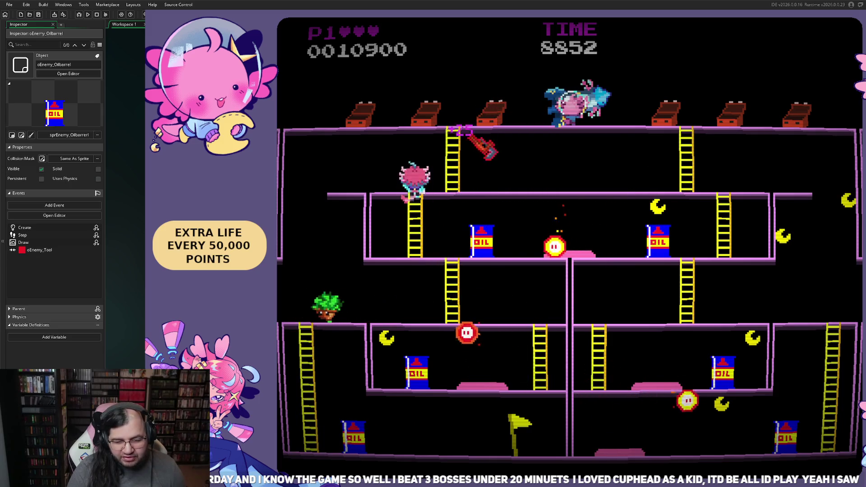
Climb down the right ladder, up to the far right, then drop to the lower floor
{"action": "key", "text": "Right"}
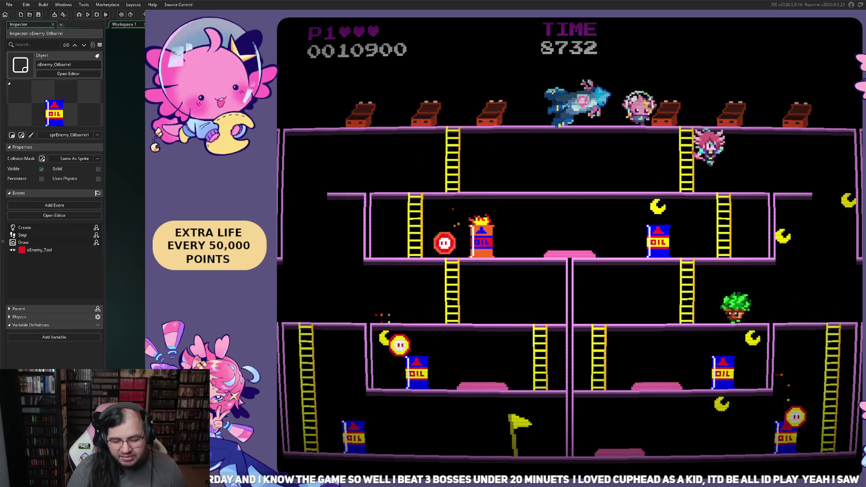
{"action": "key", "text": "Down"}
{"action": "key", "text": "Left"}
{"action": "key", "text": "Right"}
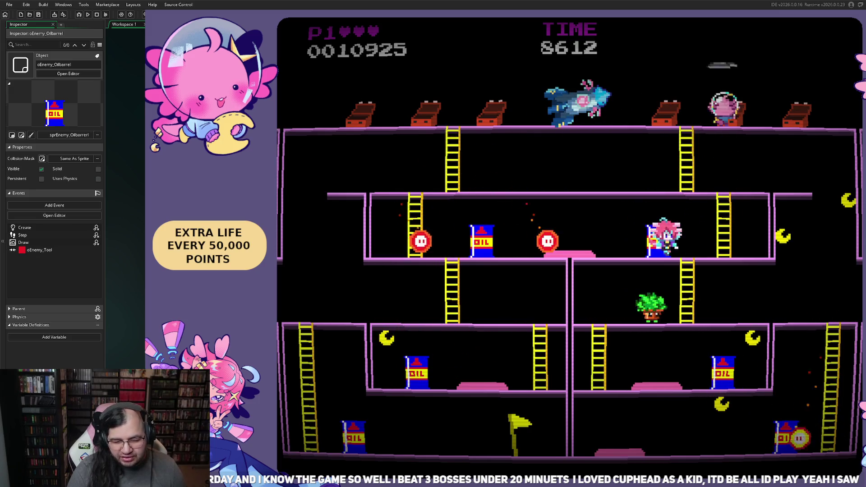
{"action": "key", "text": "Up"}
{"action": "key", "text": "Right"}
{"action": "key", "text": "Left"}
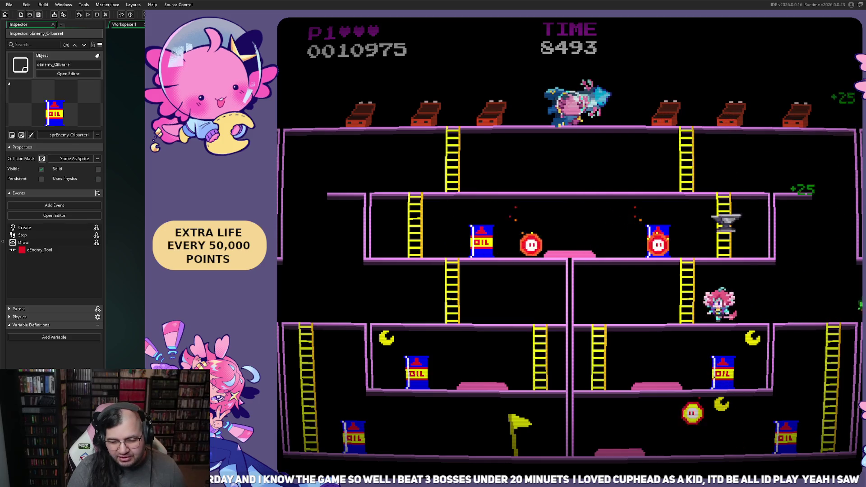
Jump over a fireball, then climb the left ladder and move right along the floor
{"action": "key", "text": "Left"}
{"action": "key", "text": "Down"}
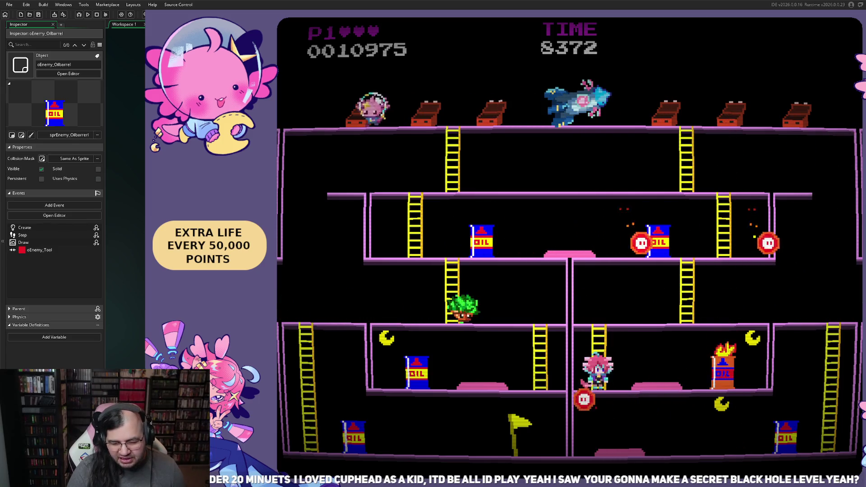
{"action": "key", "text": "Right"}
{"action": "key", "text": "space"}
{"action": "key", "text": "space"}
{"action": "key", "text": "space"}
{"action": "key", "text": "space"}
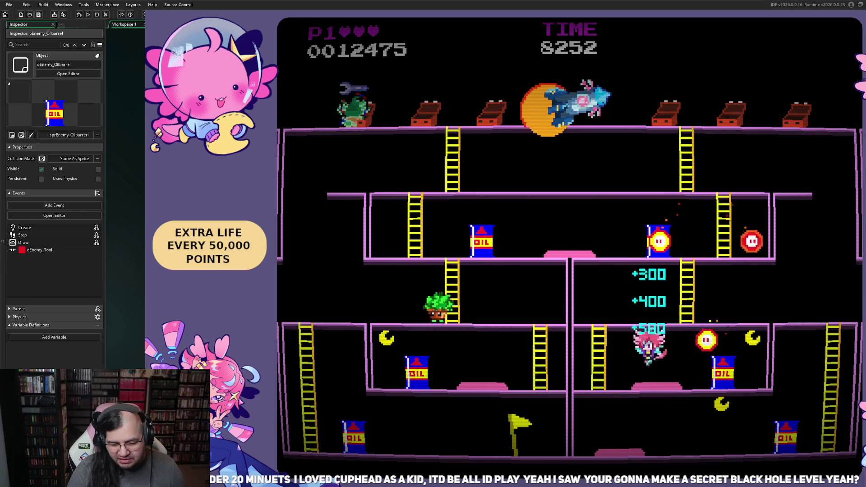
{"action": "key", "text": "Left"}
{"action": "key", "text": "Up"}
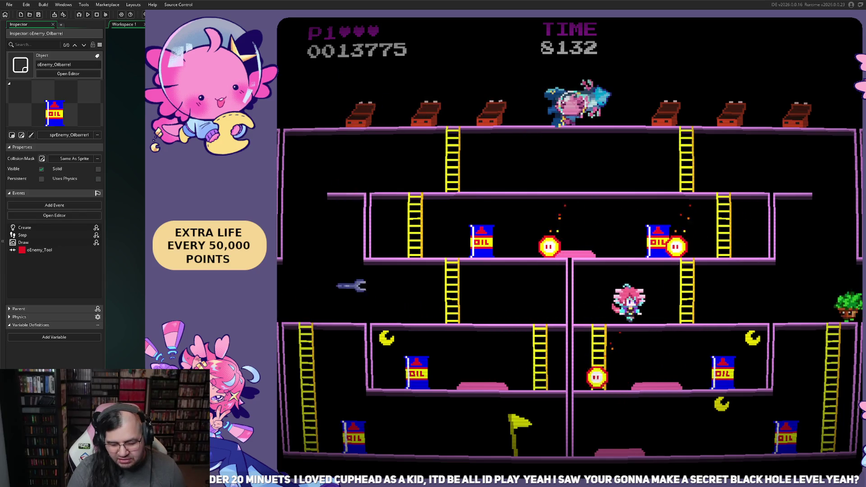
{"action": "key", "text": "Right"}
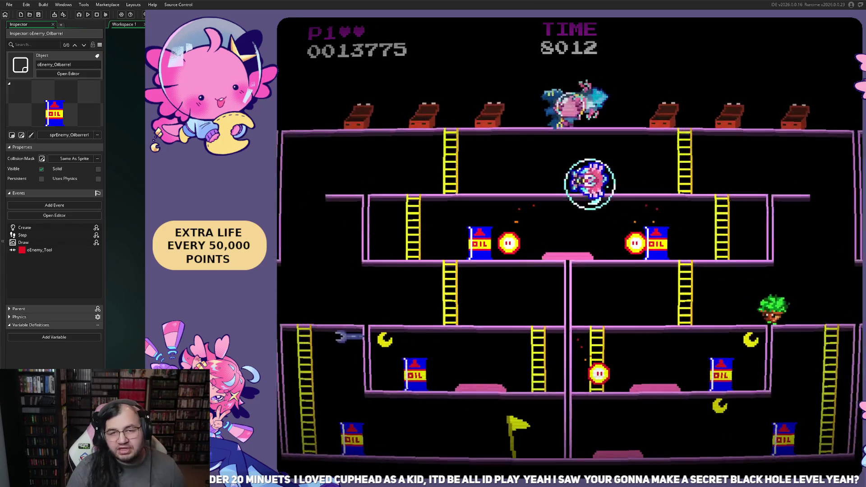
Run along the upper floor, climb to the top floor, then pause the game
{"action": "key", "text": "Left"}
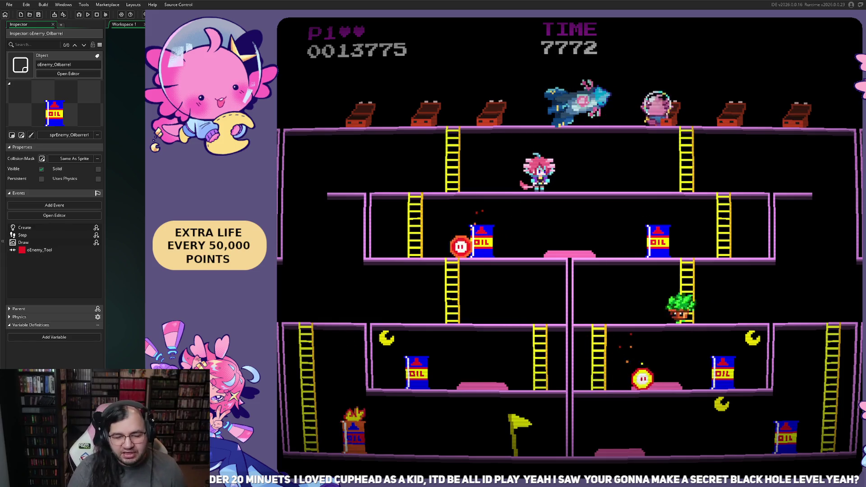
{"action": "key", "text": "Left"}
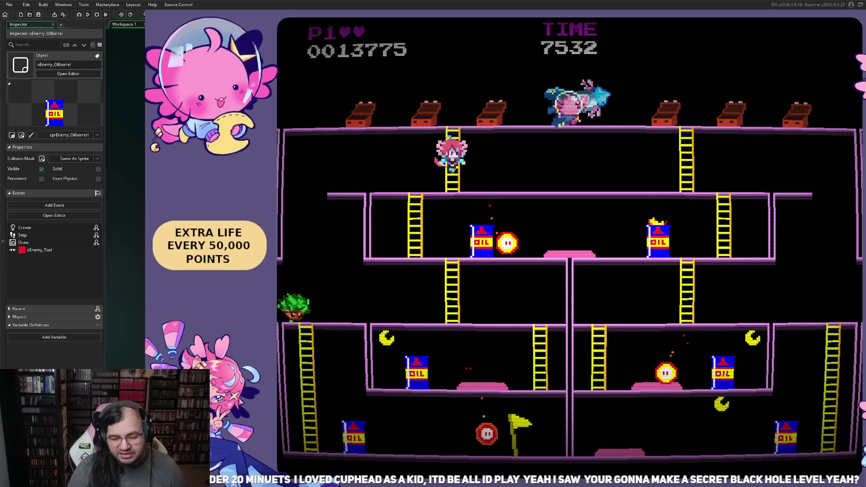
{"action": "key", "text": "Up"}
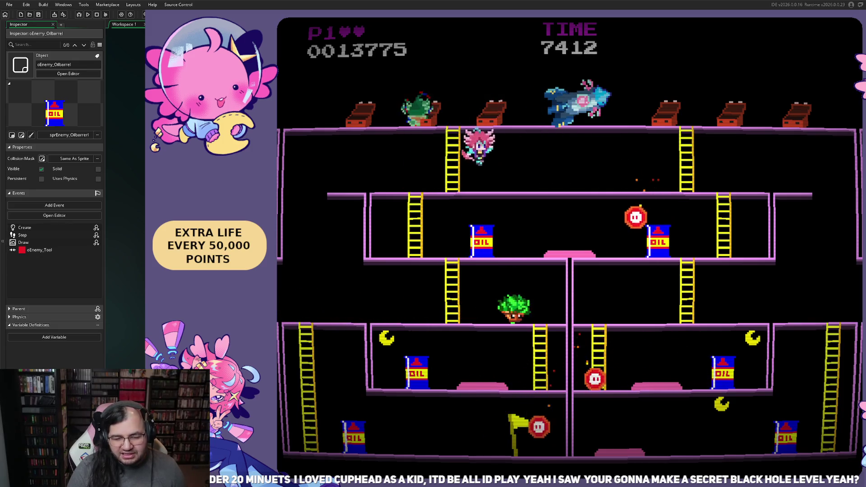
{"action": "key", "text": "Right"}
{"action": "key", "text": "Left"}
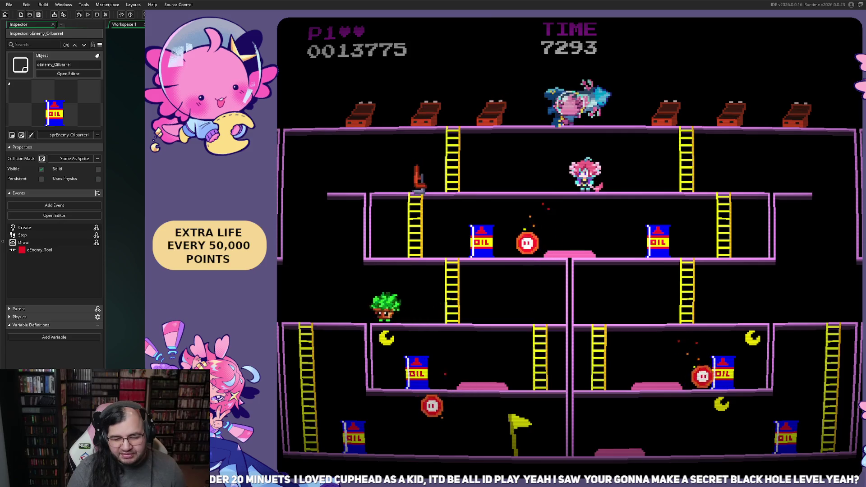
{"action": "key", "text": "Escape"}
{"action": "key", "text": "Up"}
Choose Exit from the pause menu, then close the game window with Alt+F4
{"action": "key", "text": "Down"}
{"action": "key", "text": "Return"}
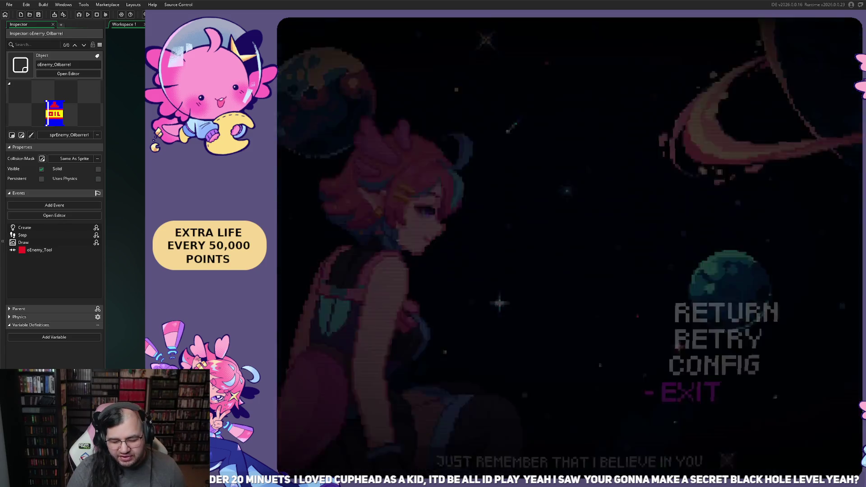
{"action": "key", "text": "Escape"}
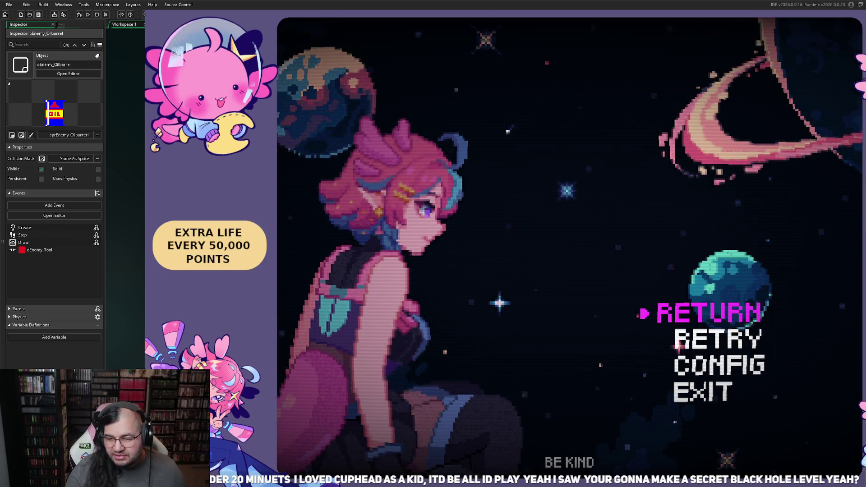
{"action": "key", "text": "alt+F4"}
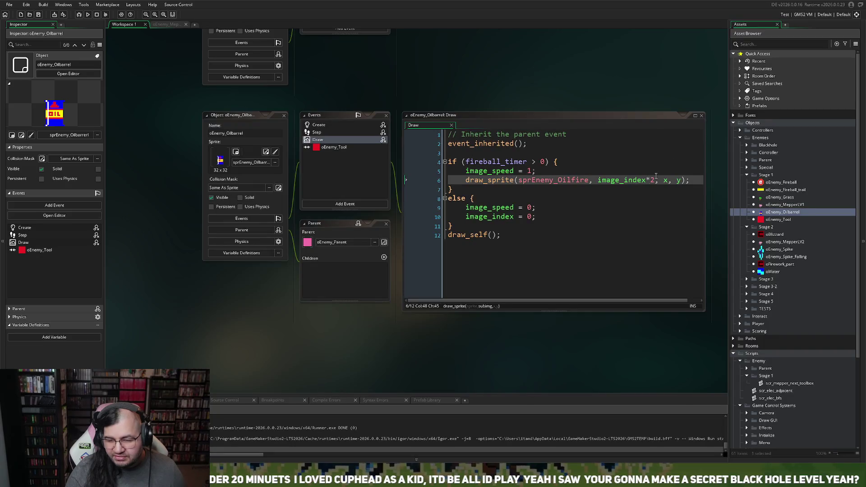
{"action": "scroll", "coordinate": [422, 170], "scroll_direction": "up", "scroll_amount": 10}
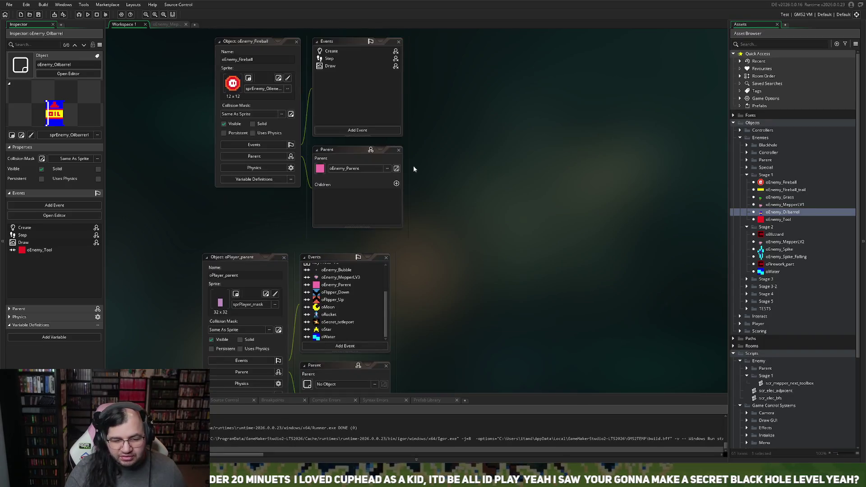
{"action": "scroll", "coordinate": [396, 170], "scroll_direction": "up", "scroll_amount": 5}
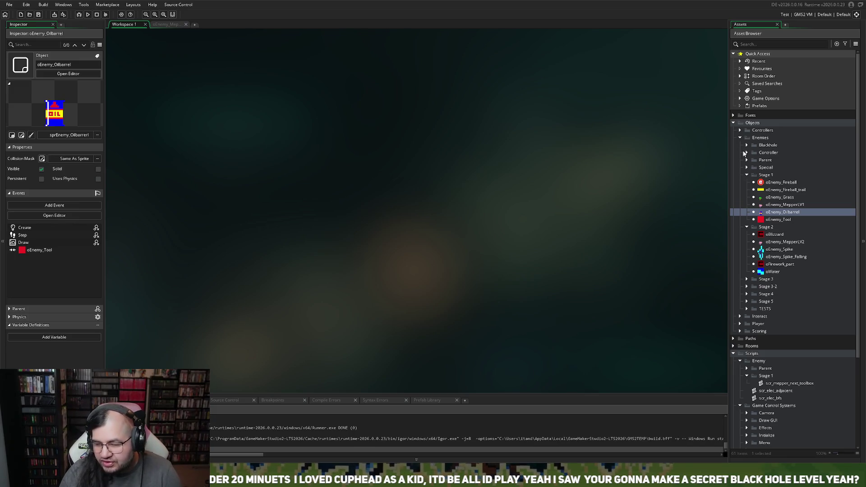
Expand Objects > Controllers and scroll to the Rooms folder listing rmBoot through rmMenu
{"action": "left_click", "coordinate": [747, 152]}
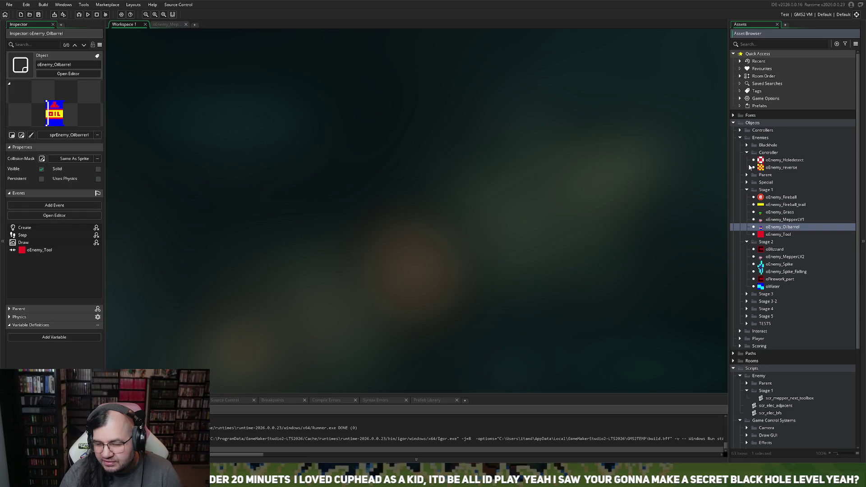
{"action": "left_click", "coordinate": [747, 153]}
{"action": "left_click", "coordinate": [740, 130]}
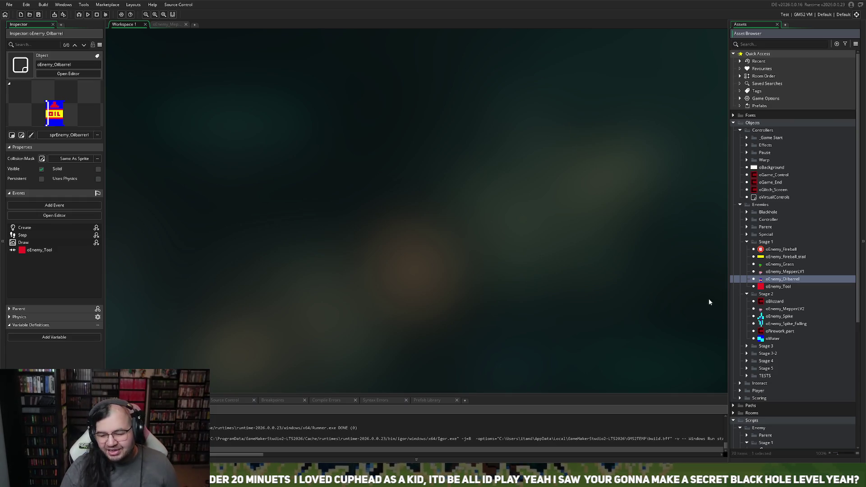
{"action": "scroll", "coordinate": [754, 437], "scroll_direction": "down", "scroll_amount": 8}
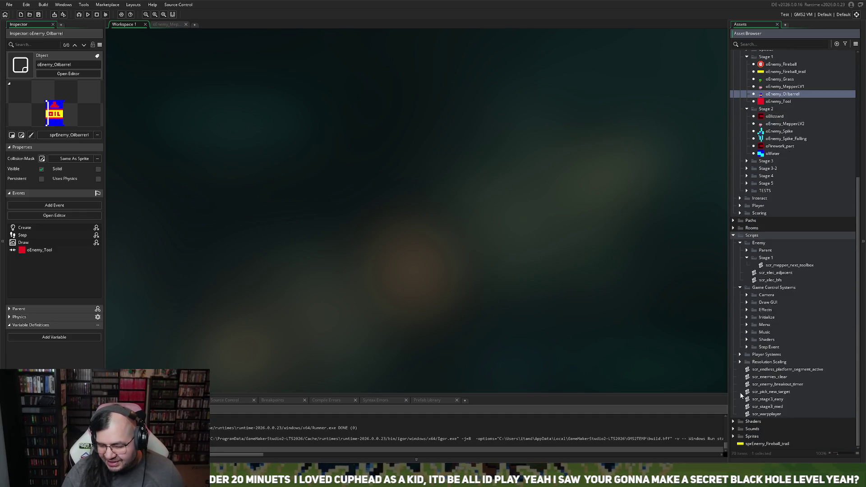
{"action": "scroll", "coordinate": [741, 395], "scroll_direction": "up", "scroll_amount": 8}
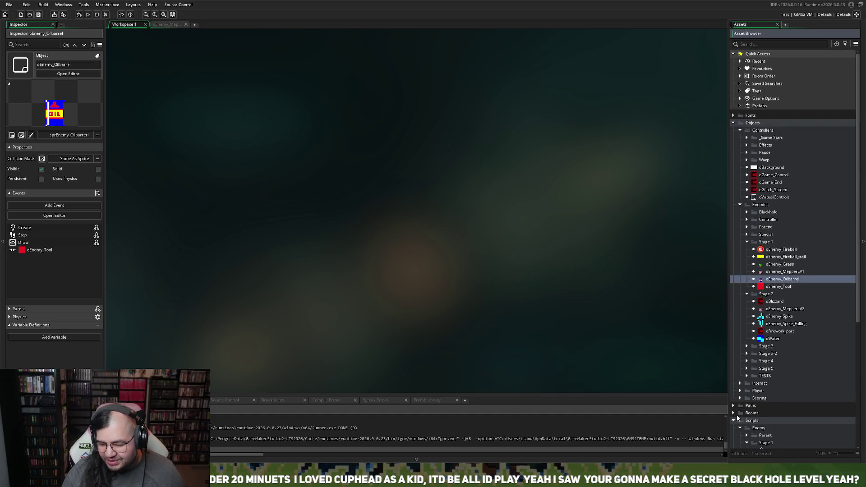
{"action": "scroll", "coordinate": [748, 426], "scroll_direction": "down", "scroll_amount": 3}
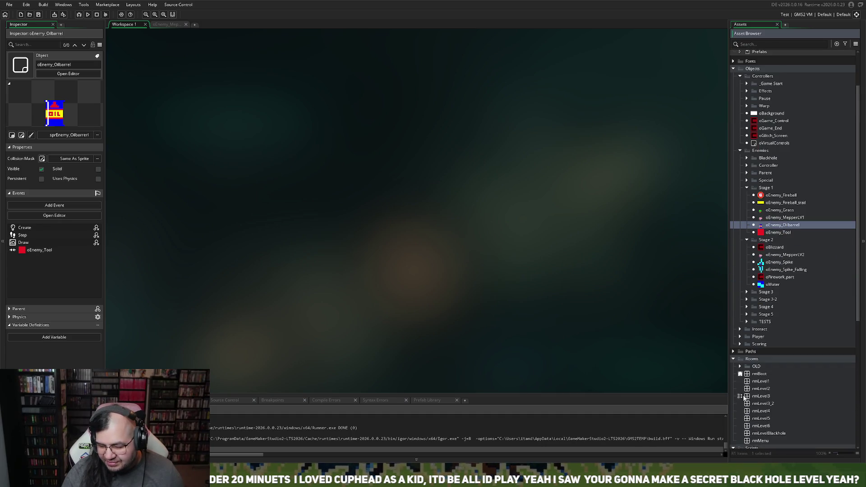
{"action": "scroll", "coordinate": [762, 416], "scroll_direction": "down", "scroll_amount": 2}
{"action": "double_click", "coordinate": [767, 391]}
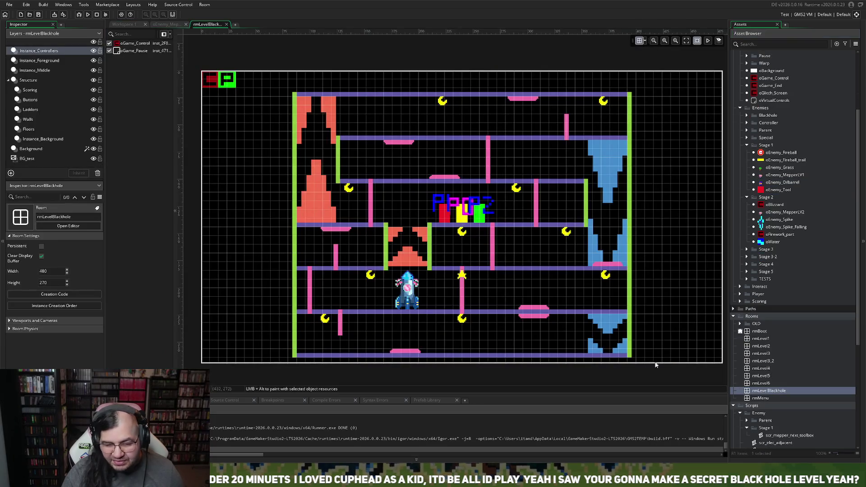
{"action": "scroll", "coordinate": [524, 311], "scroll_direction": "down", "scroll_amount": 3}
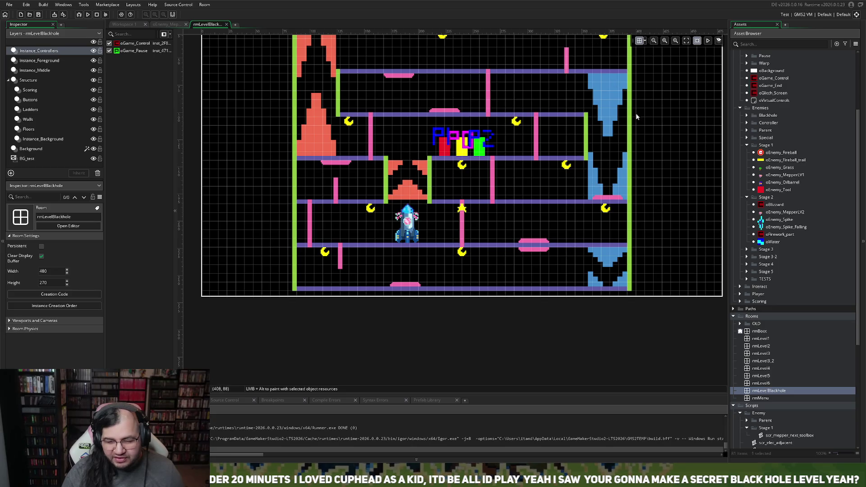
{"action": "scroll", "coordinate": [356, 168], "scroll_direction": "up", "scroll_amount": 3}
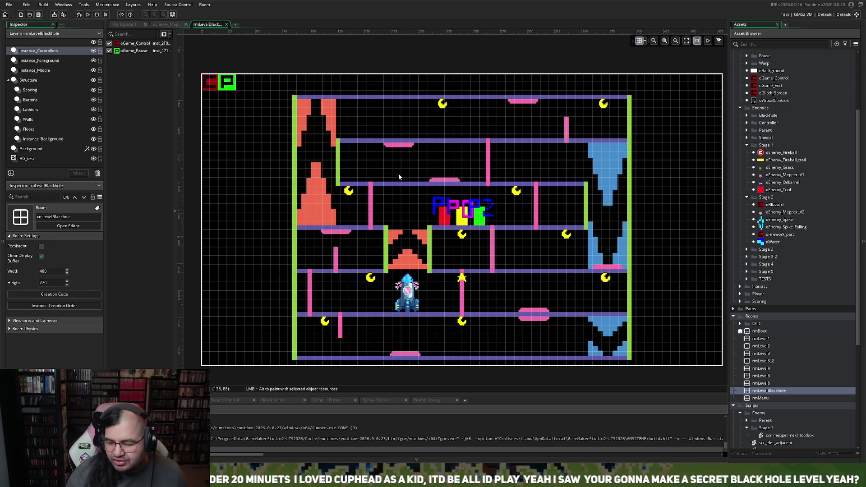
{"action": "left_click", "coordinate": [226, 25]}
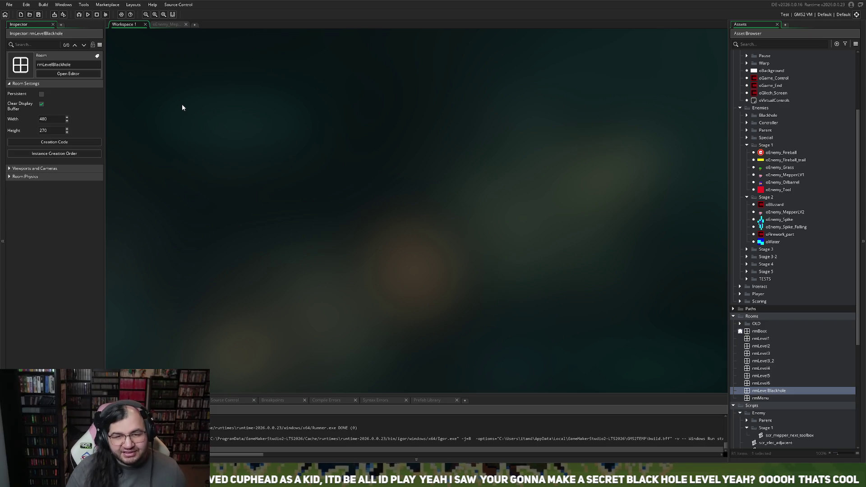
Show oEnemy_MepperLV1's Step event and scroll to the top of its ai_state switch
{"action": "left_click", "coordinate": [163, 25]}
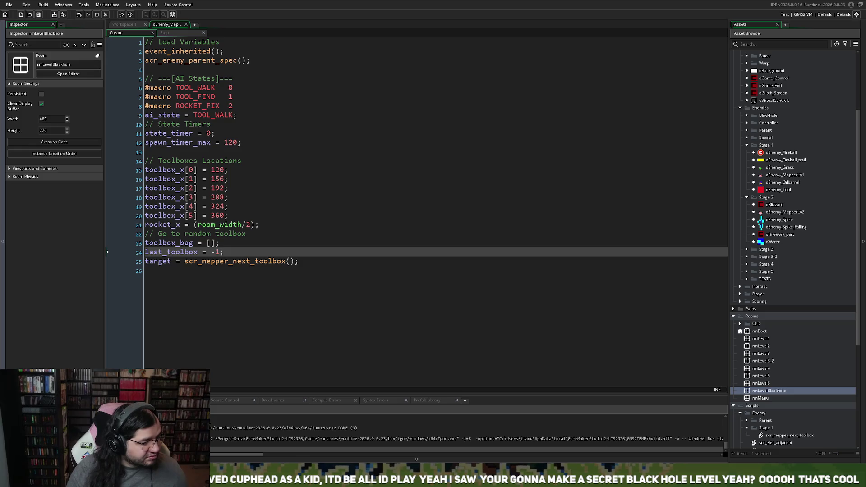
{"action": "left_click", "coordinate": [165, 33]}
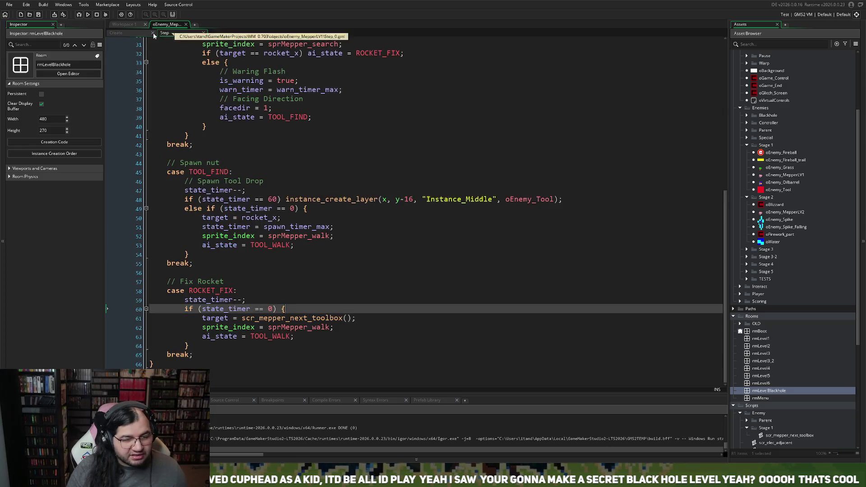
{"action": "left_click", "coordinate": [128, 24]}
{"action": "left_click", "coordinate": [164, 25]}
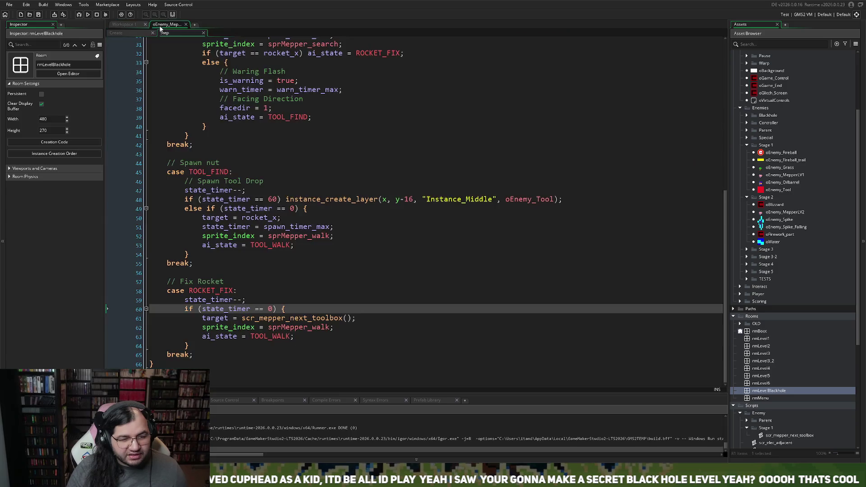
{"action": "scroll", "coordinate": [281, 183], "scroll_direction": "up", "scroll_amount": 2}
{"action": "scroll", "coordinate": [281, 182], "scroll_direction": "up", "scroll_amount": 10}
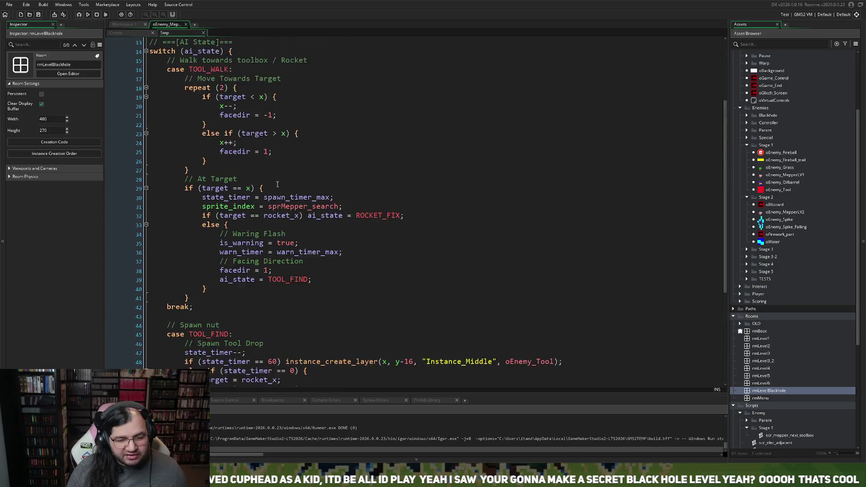